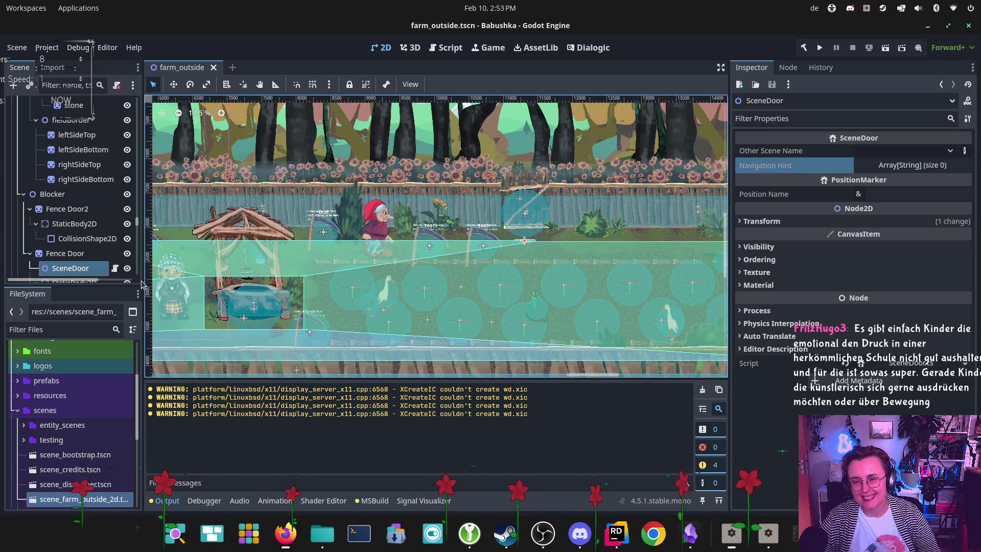
Step: Drag the left dock's splitter right to widen the Scene and FileSystem panels
{"action": "left_click_drag", "start_coordinate": [145, 284], "coordinate": [187, 285]}
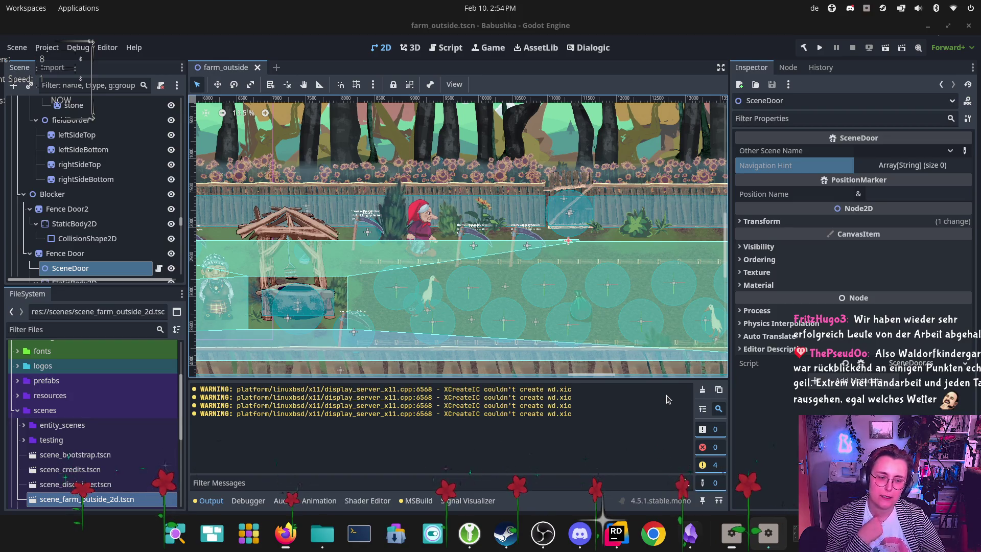
Step: Clear the Output log warnings, dismiss the modified-files notice, and switch to the PR #6 files page in Firefox
{"action": "left_click", "coordinate": [703, 390]}
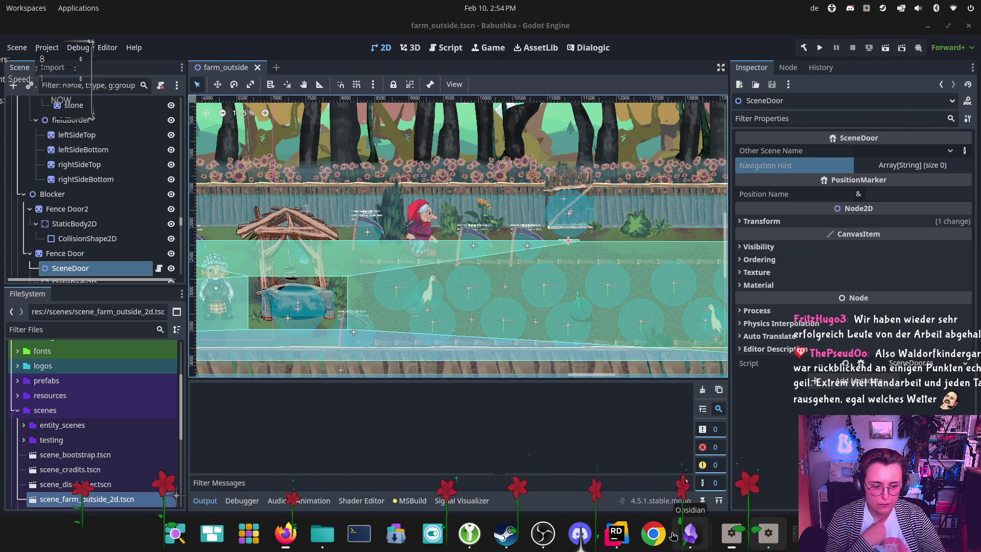
{"action": "mouse_move", "coordinate": [285, 533]}
{"action": "left_click", "coordinate": [385, 462]}
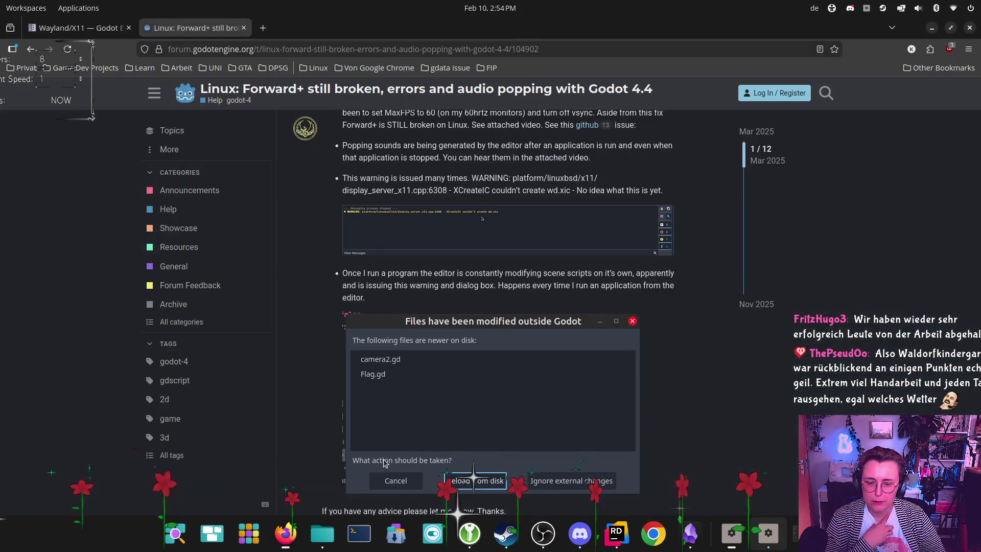
{"action": "left_click", "coordinate": [969, 27]}
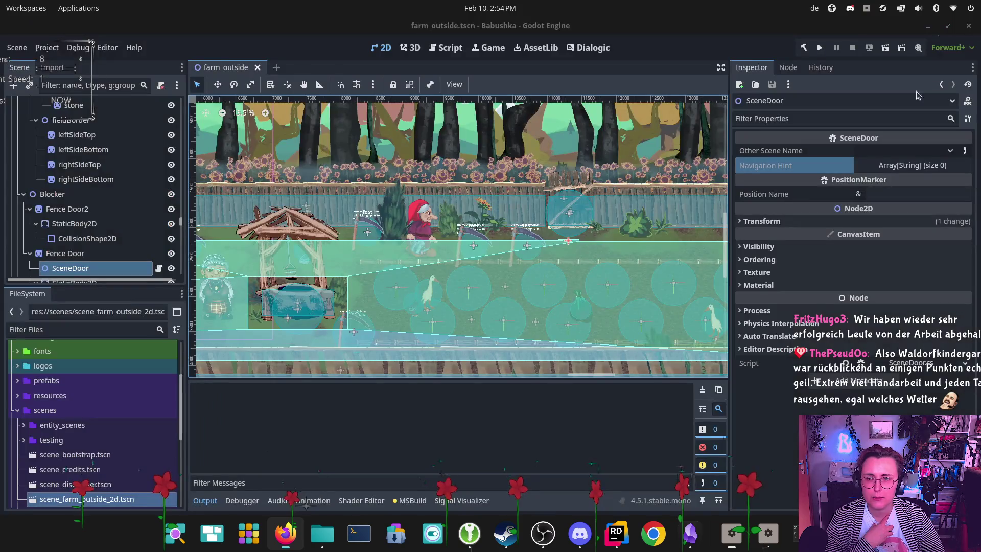
{"action": "mouse_move", "coordinate": [285, 533]}
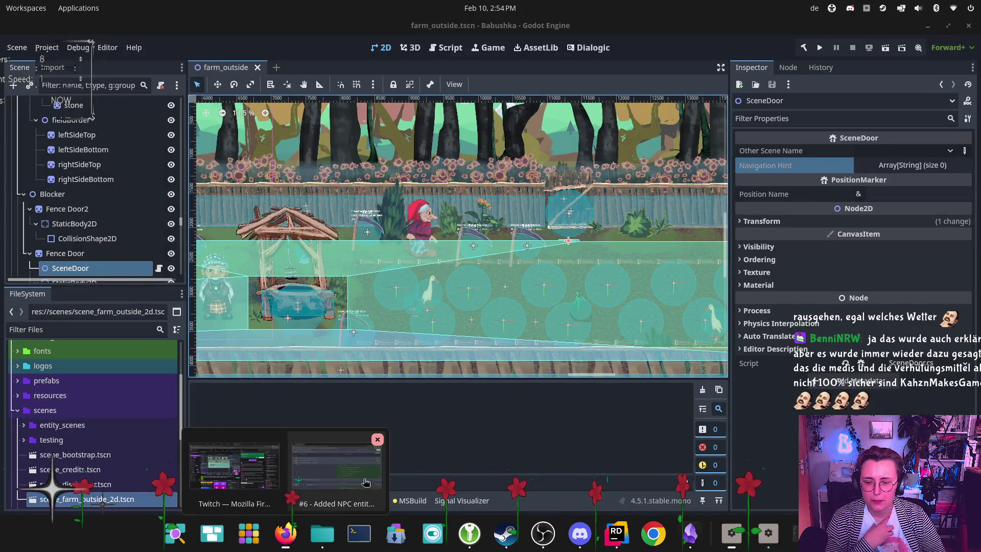
{"action": "left_click", "coordinate": [366, 483]}
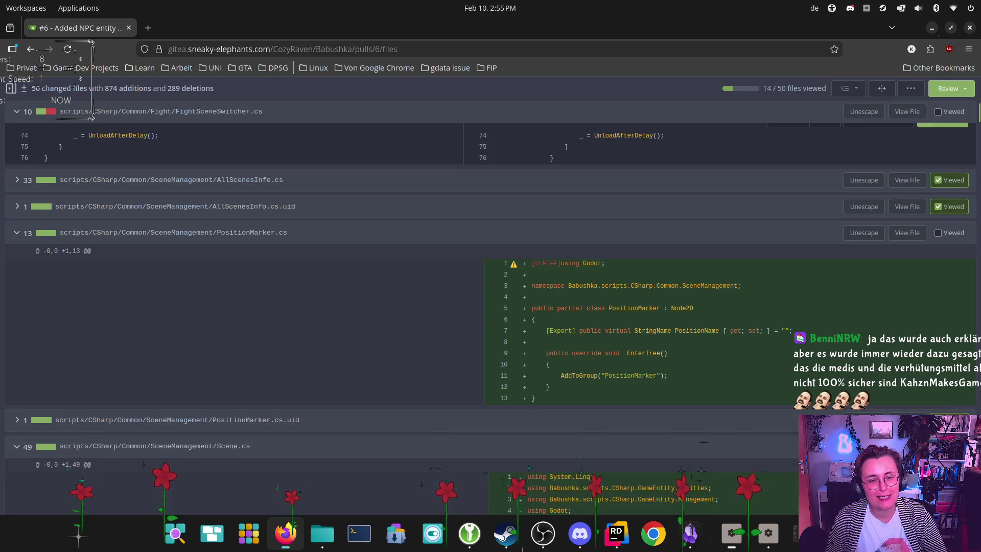
Step: Tick Viewed on PositionMarker.cs.uid and then on FightSceneSwitcher.cs further up the diff
{"action": "left_click", "coordinate": [945, 418]}
{"action": "scroll", "coordinate": [707, 216], "scroll_direction": "up", "scroll_amount": 7}
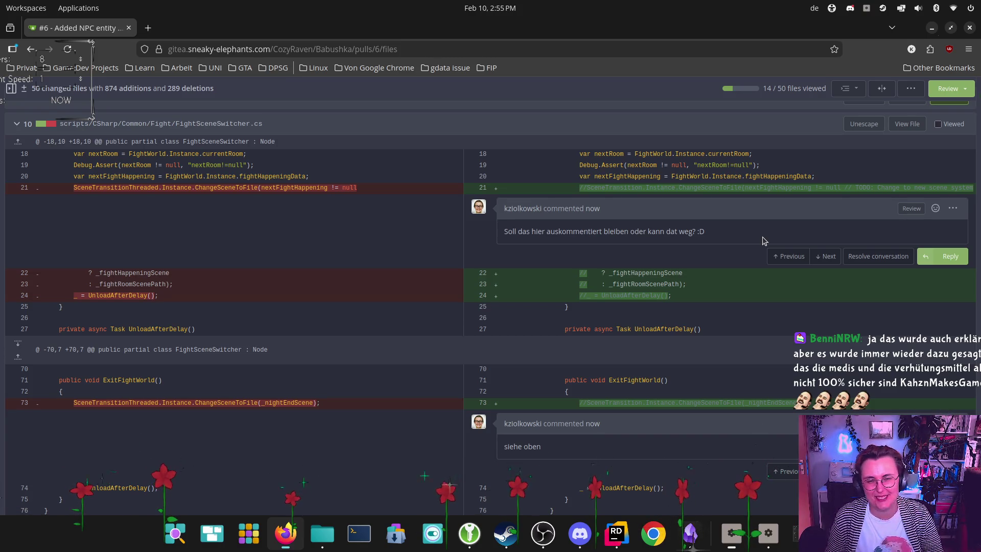
{"action": "left_click", "coordinate": [939, 124]}
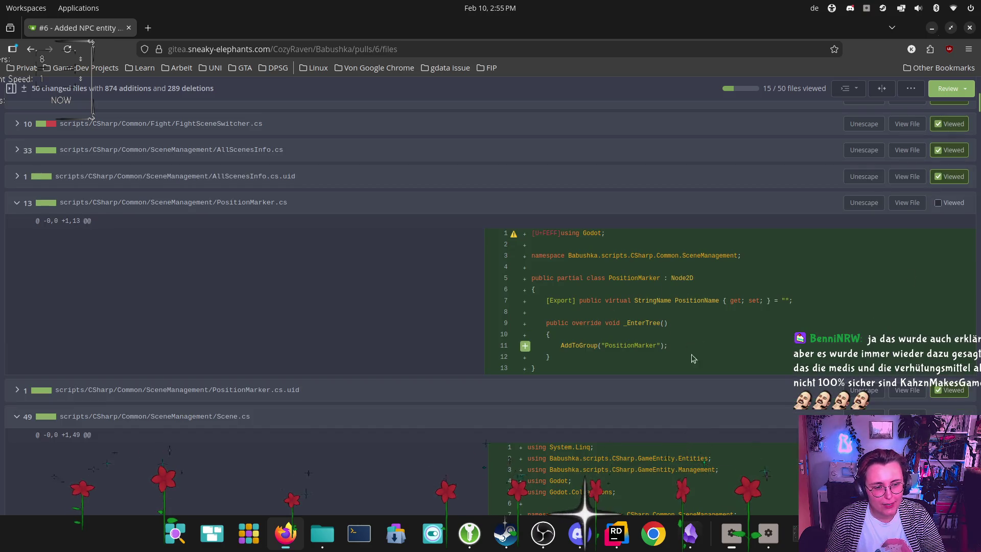
Step: Tick Viewed on PositionMarker.cs (16 of 50) and scroll through the Scene.cs diff
{"action": "left_click", "coordinate": [939, 202]}
{"action": "scroll", "coordinate": [577, 276], "scroll_direction": "down", "scroll_amount": 3}
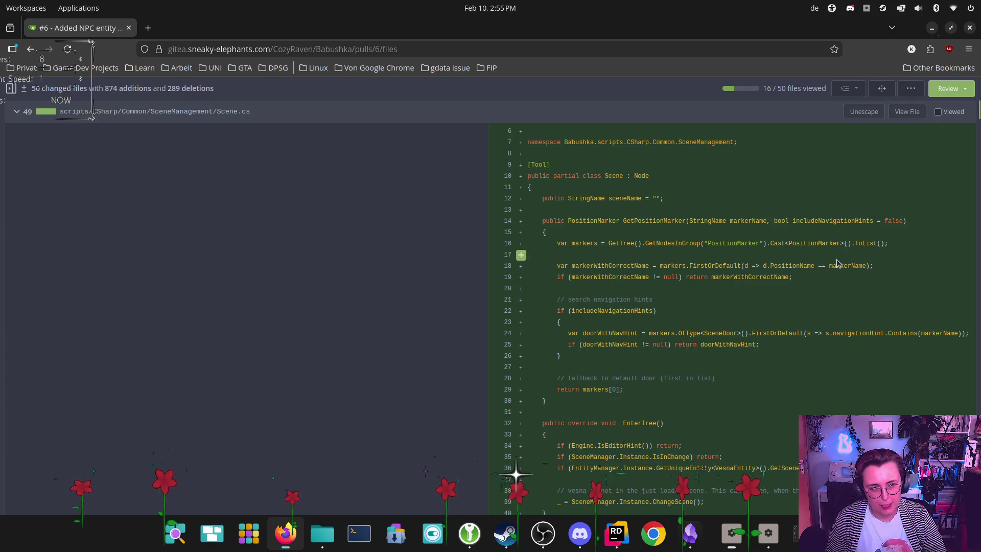
{"action": "scroll", "coordinate": [859, 276], "scroll_direction": "down", "scroll_amount": 3}
{"action": "scroll", "coordinate": [810, 336], "scroll_direction": "up", "scroll_amount": 5}
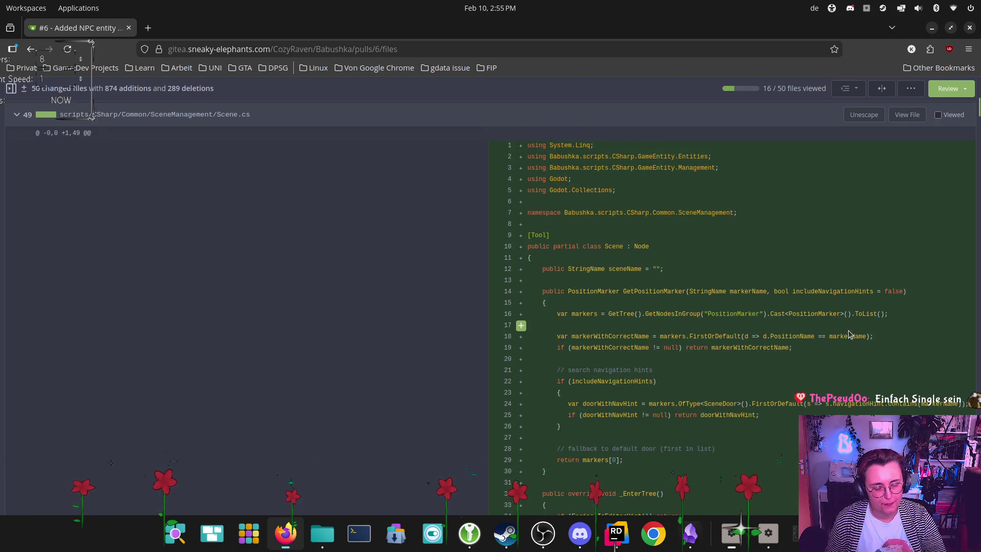